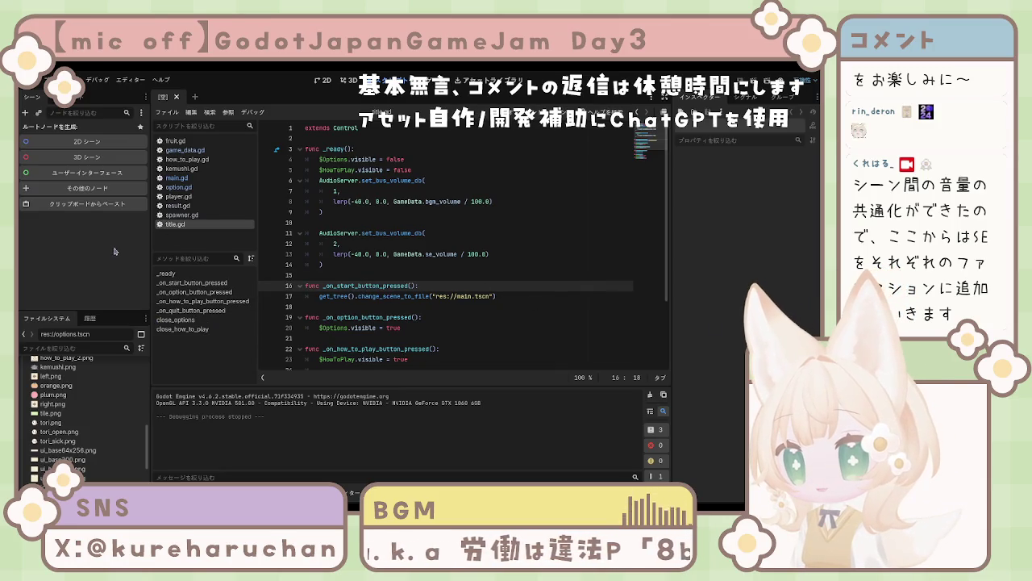
Browse the project files, open the how_to_play scene, then close it again
{"action": "scroll", "coordinate": [73, 468], "scroll_direction": "up", "scroll_amount": 10}
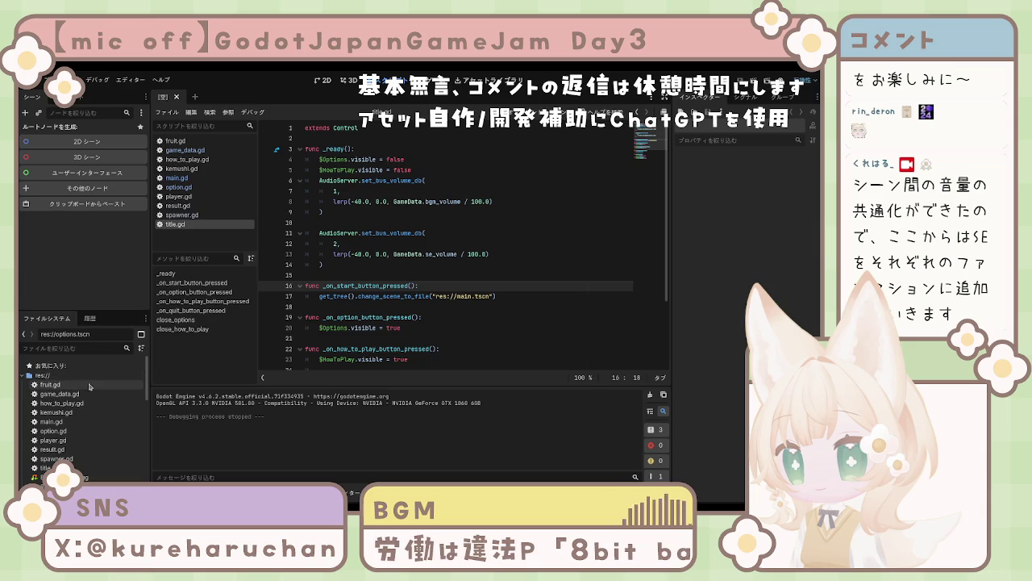
{"action": "scroll", "coordinate": [73, 460], "scroll_direction": "down", "scroll_amount": 5}
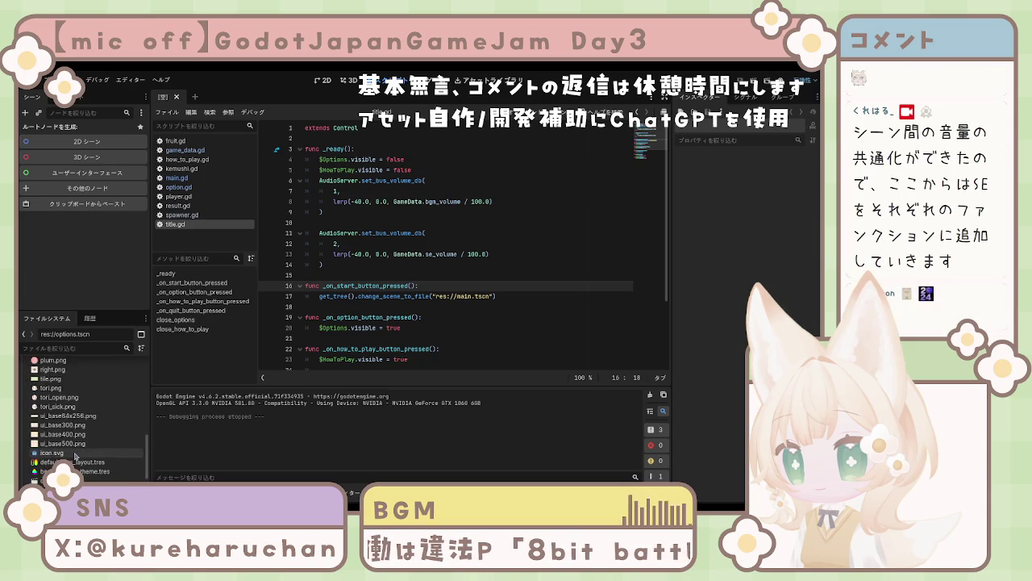
{"action": "scroll", "coordinate": [71, 448], "scroll_direction": "down", "scroll_amount": 3}
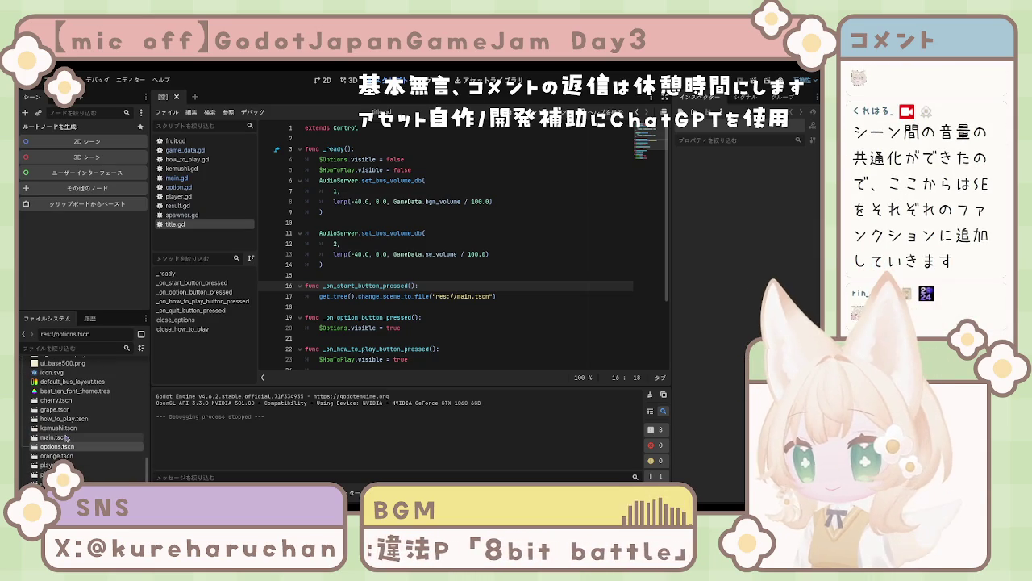
{"action": "left_click", "coordinate": [68, 408]}
{"action": "double_click", "coordinate": [65, 418]}
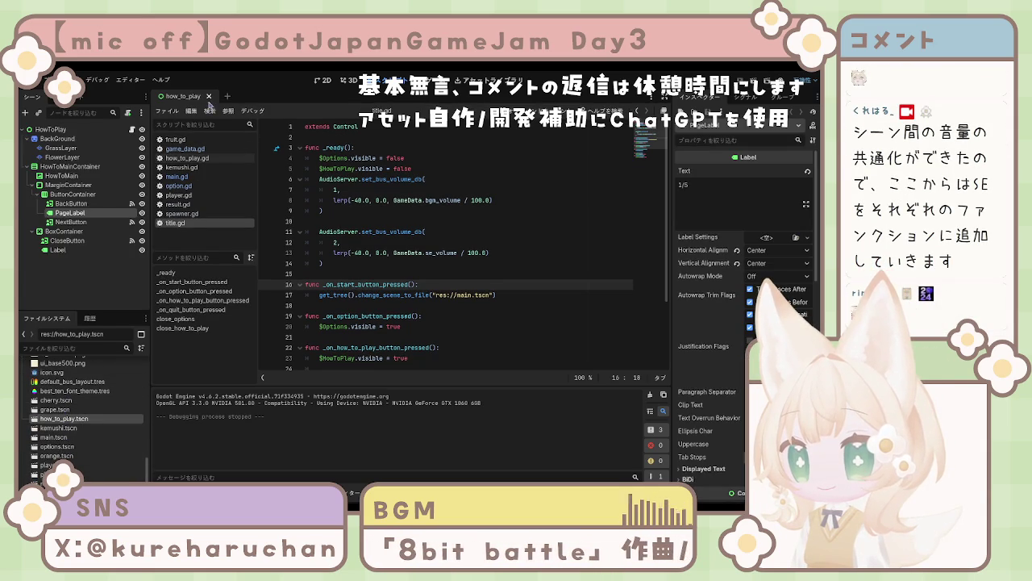
{"action": "left_click", "coordinate": [209, 96]}
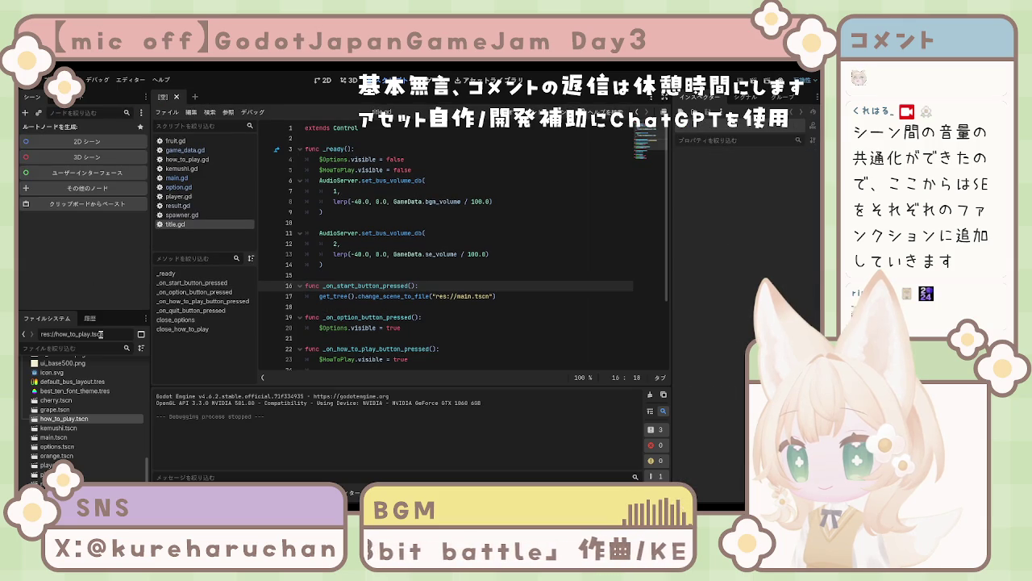
Open main.tscn, result.tscn and title.tscn, moving the title tab into first position
{"action": "left_click", "coordinate": [64, 437]}
{"action": "double_click", "coordinate": [65, 437]}
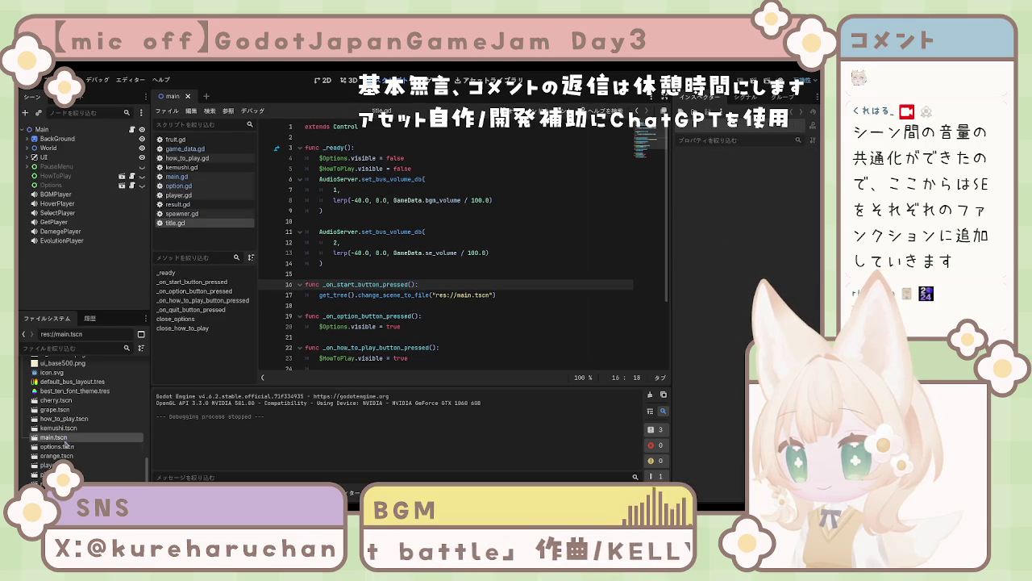
{"action": "double_click", "coordinate": [57, 475]}
{"action": "double_click", "coordinate": [56, 483]}
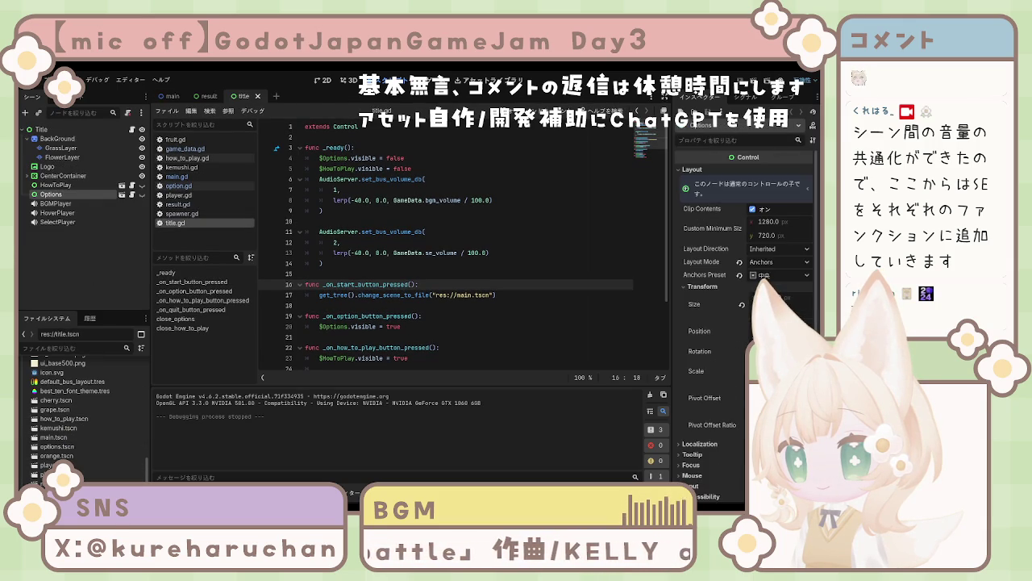
{"action": "left_click_drag", "start_coordinate": [239, 97], "coordinate": [161, 97]}
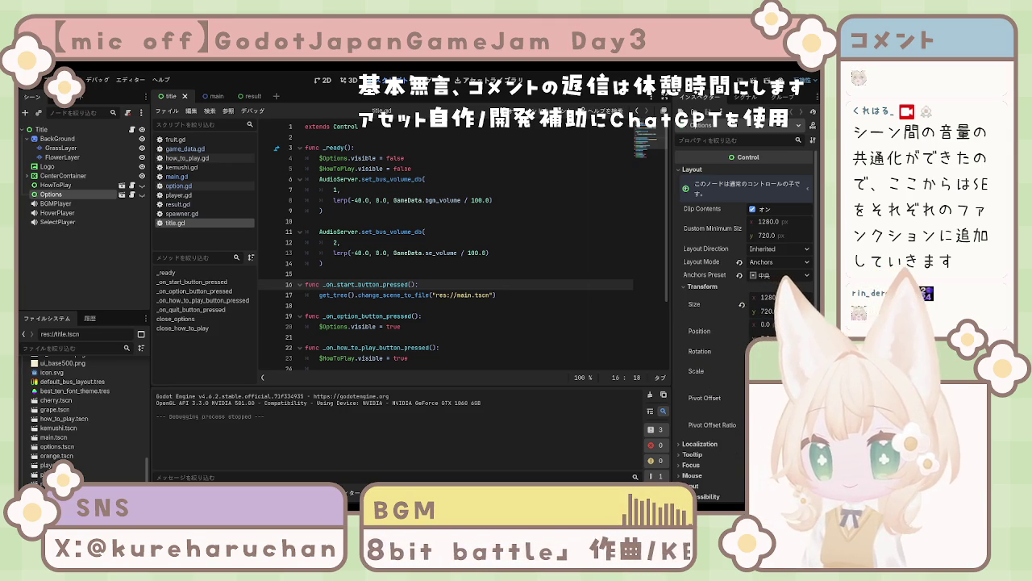
Add set_bus_volume_db calls for buses 1 and 2 to title.gd's _ready, lerping GameData.bgm_volume and se_volume
{"action": "left_click", "coordinate": [420, 315]}
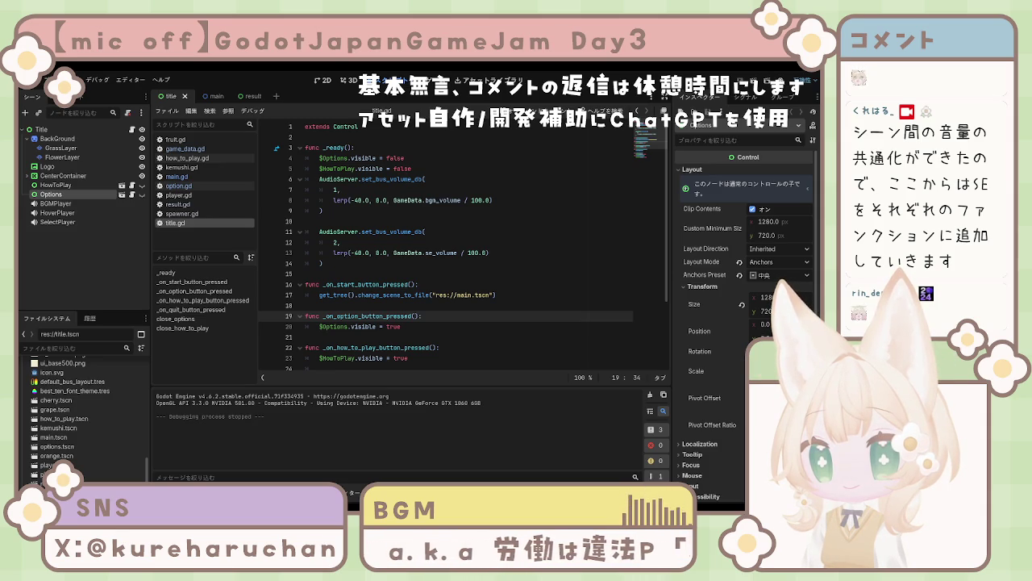
{"action": "left_click", "coordinate": [64, 213]}
Check the Stream sound files assigned to SelectPlayer and HoverPlayer in the Inspector
{"action": "left_click", "coordinate": [65, 222]}
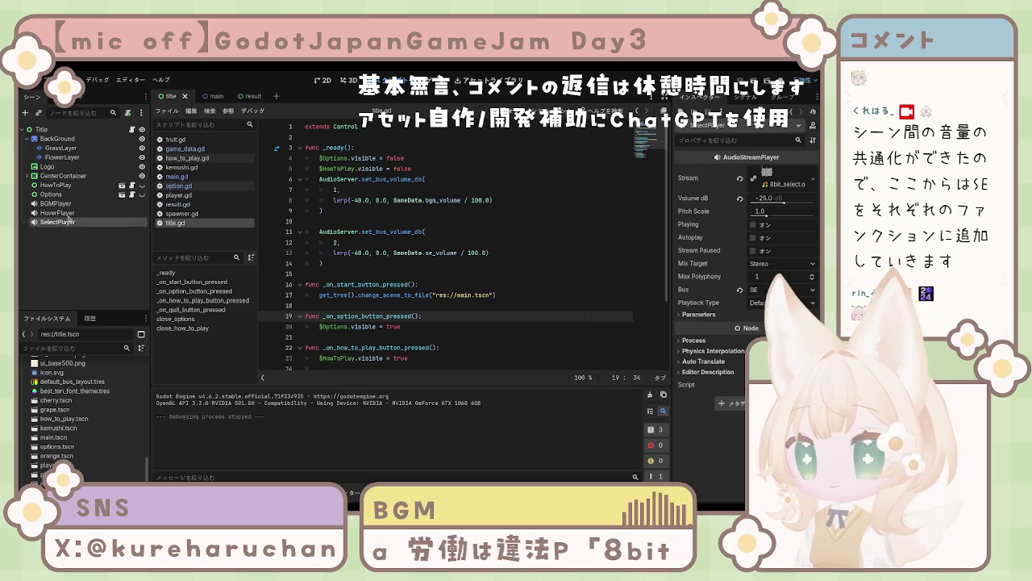
{"action": "left_click", "coordinate": [70, 222], "text": "ctrl"}
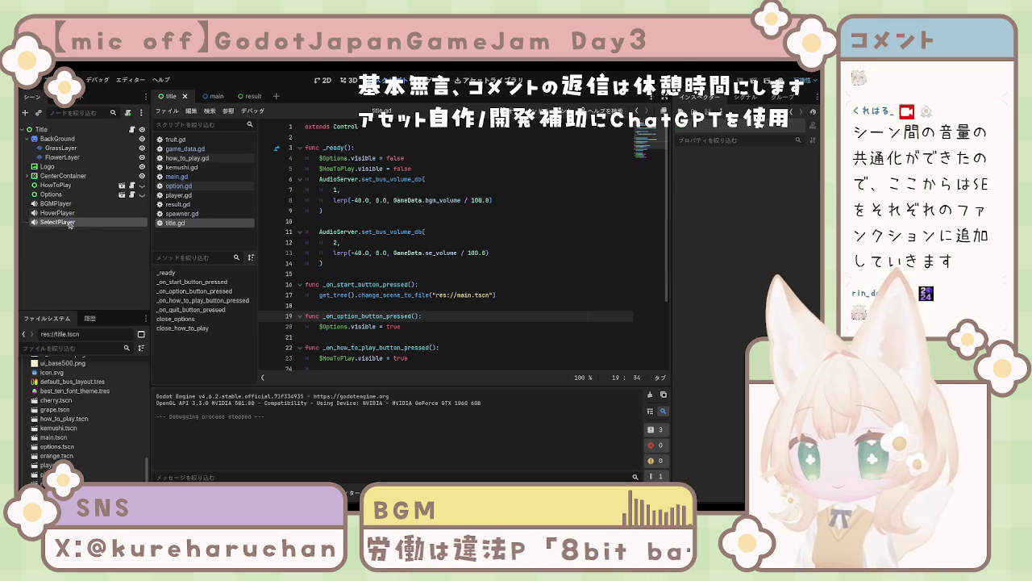
{"action": "left_click", "coordinate": [68, 213]}
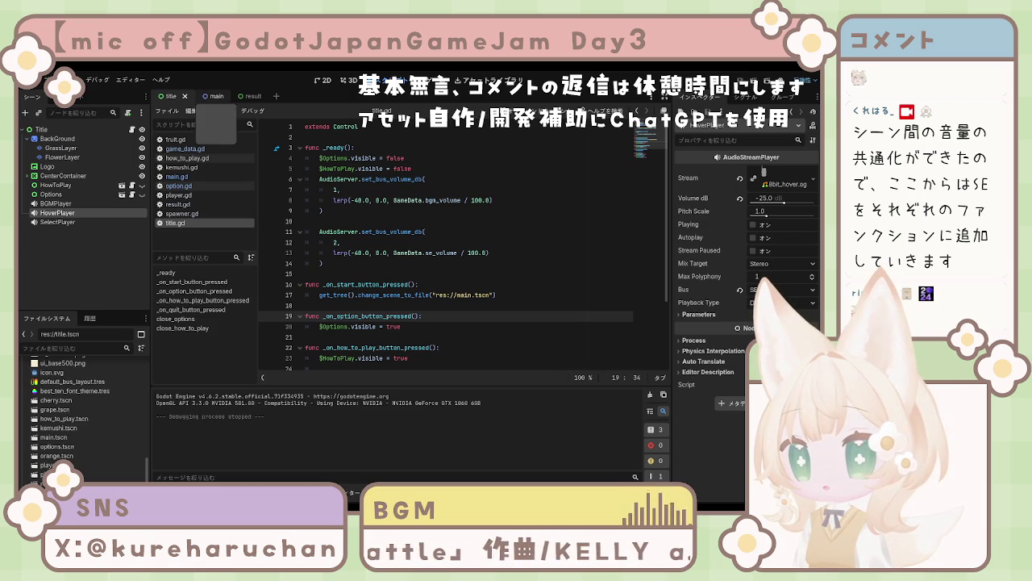
Open main.gd and review its _ready bus-volume code
{"action": "left_click", "coordinate": [178, 176]}
{"action": "left_click", "coordinate": [409, 252]}
{"action": "scroll", "coordinate": [383, 237], "scroll_direction": "down", "scroll_amount": 4}
{"action": "scroll", "coordinate": [383, 237], "scroll_direction": "down", "scroll_amount": 9}
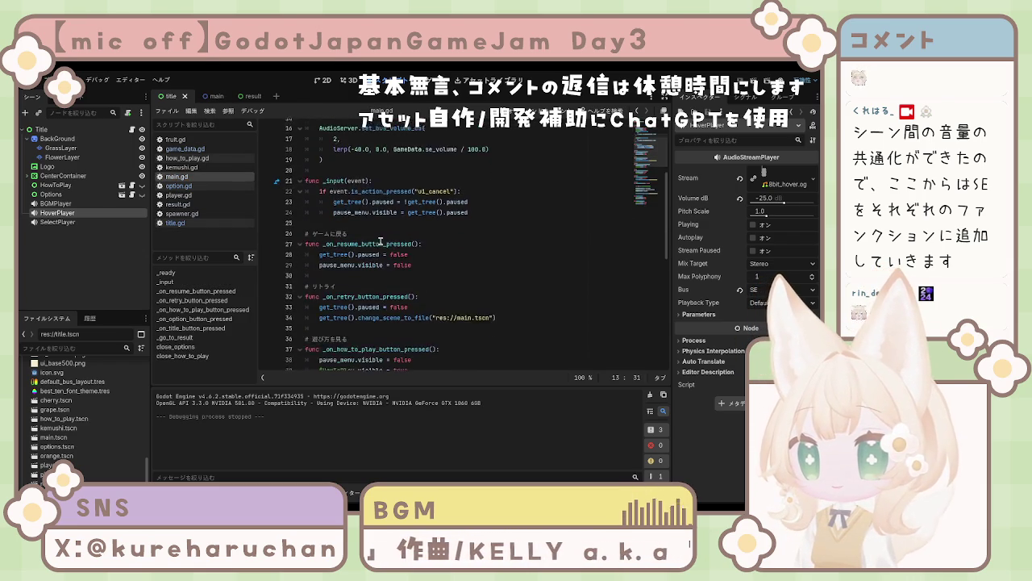
{"action": "scroll", "coordinate": [383, 248], "scroll_direction": "up", "scroll_amount": 10}
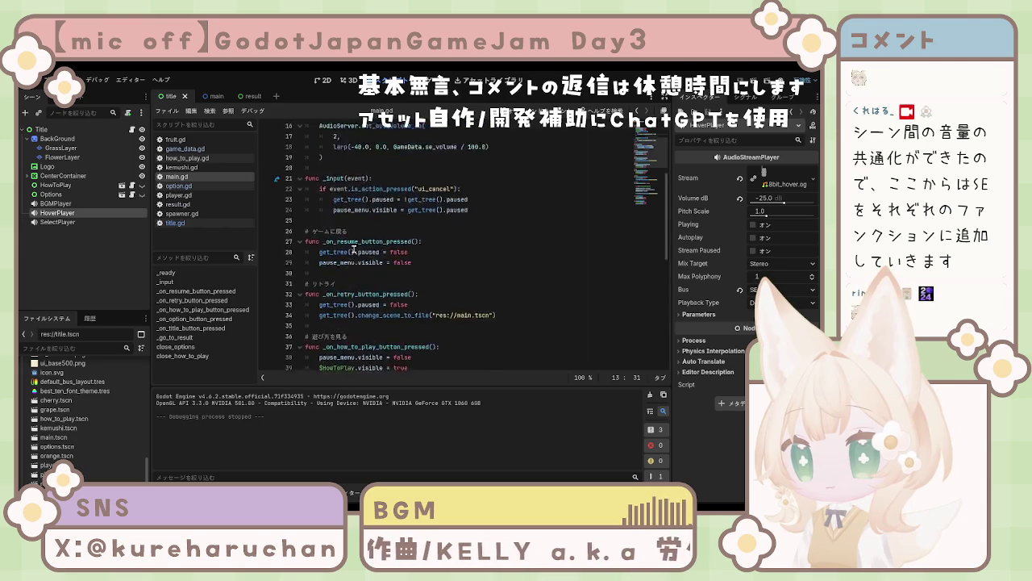
In player.gd's eat_fruit, add get_parent().get_parent().get_node("GetPlayer").play() after the score line
{"action": "left_click", "coordinate": [178, 194]}
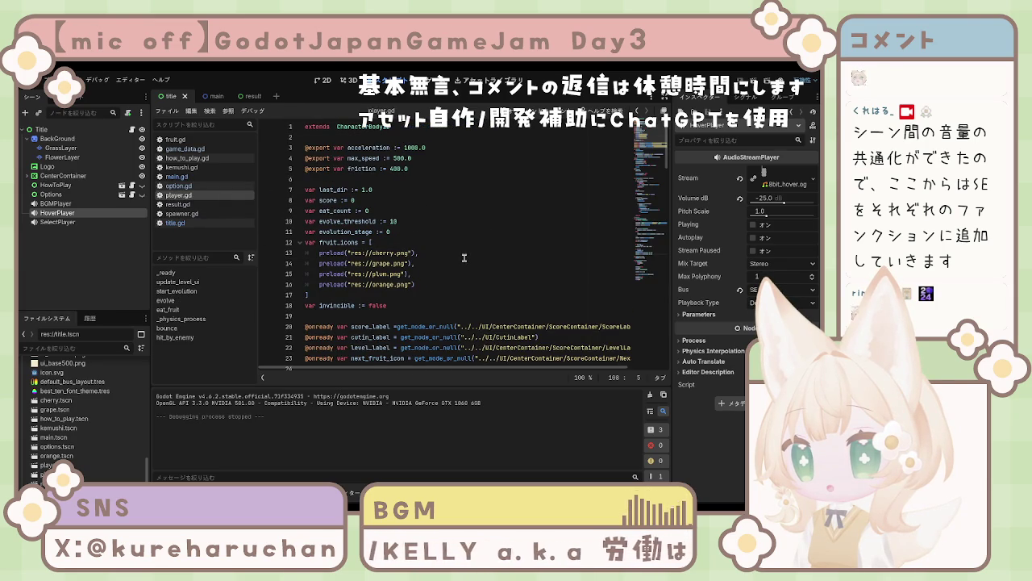
{"action": "scroll", "coordinate": [465, 257], "scroll_direction": "down", "scroll_amount": 7}
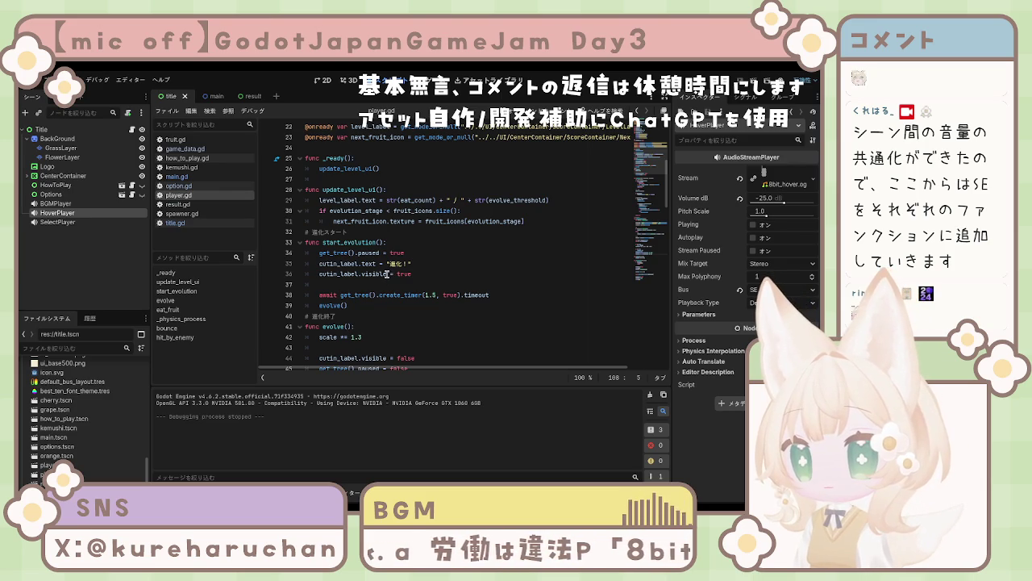
{"action": "scroll", "coordinate": [387, 274], "scroll_direction": "down", "scroll_amount": 8}
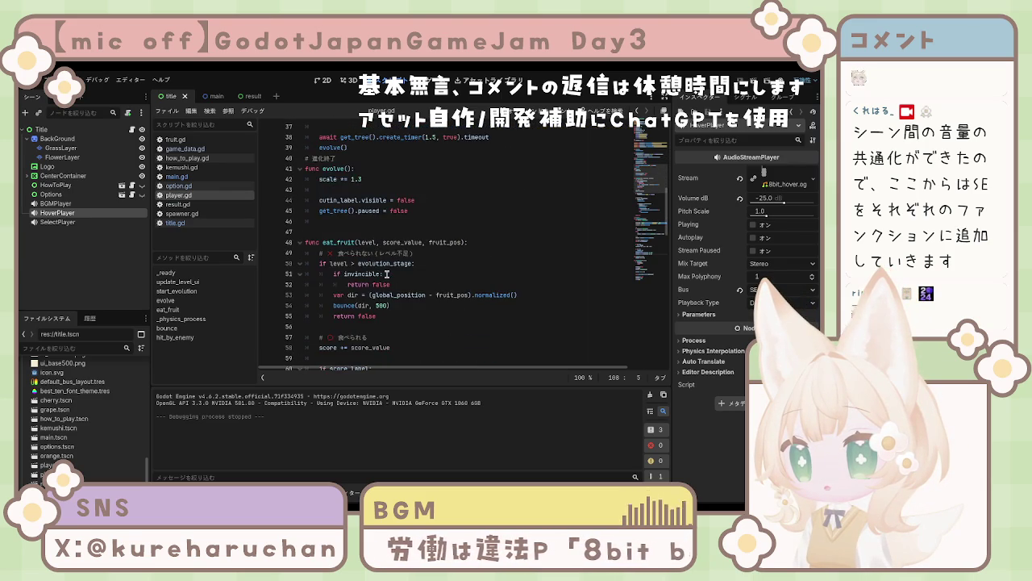
{"action": "scroll", "coordinate": [386, 274], "scroll_direction": "down", "scroll_amount": 1}
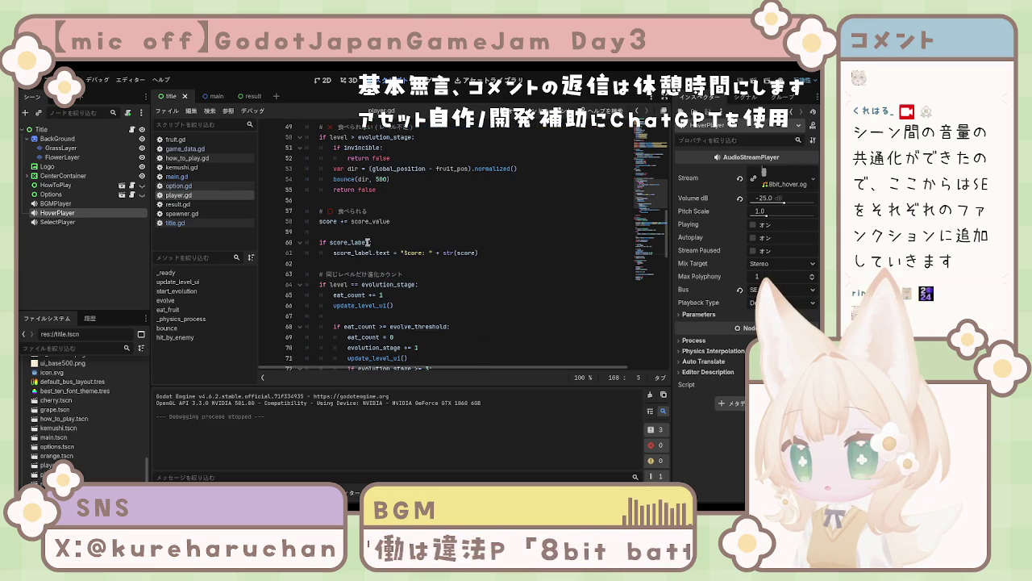
{"action": "left_click", "coordinate": [411, 220]}
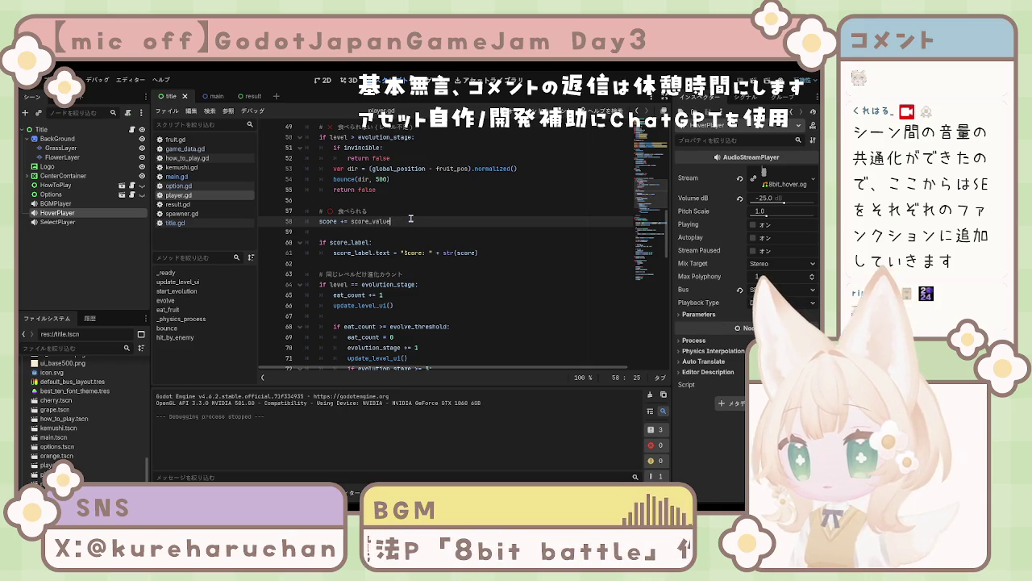
{"action": "key", "text": "Return"}
{"action": "type", "text": "get_parent().get_parent().get_node(\"GetPlayer\").play()"}
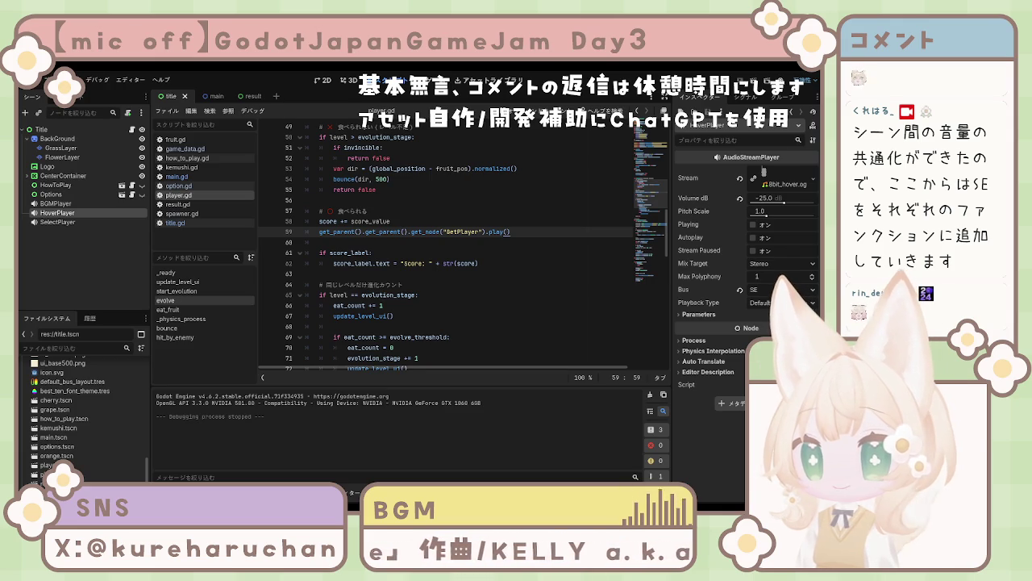
{"action": "scroll", "coordinate": [451, 242], "scroll_direction": "down", "scroll_amount": 5}
{"action": "scroll", "coordinate": [451, 242], "scroll_direction": "down", "scroll_amount": 15}
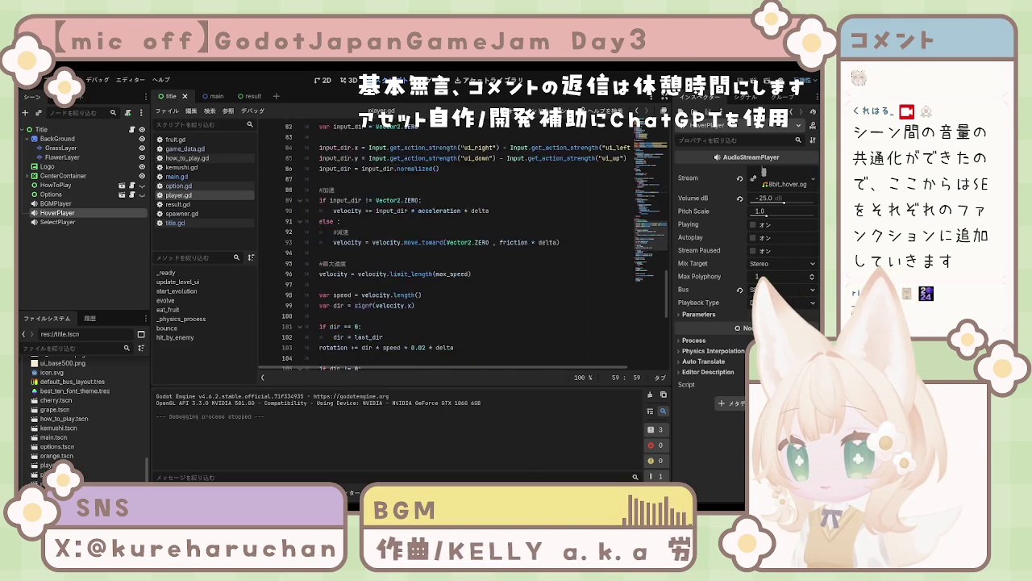
In hit_by_enemy, add get_parent().get_parent().get_node("DamagePlayer").play() after invincible = true
{"action": "scroll", "coordinate": [452, 242], "scroll_direction": "up", "scroll_amount": 2}
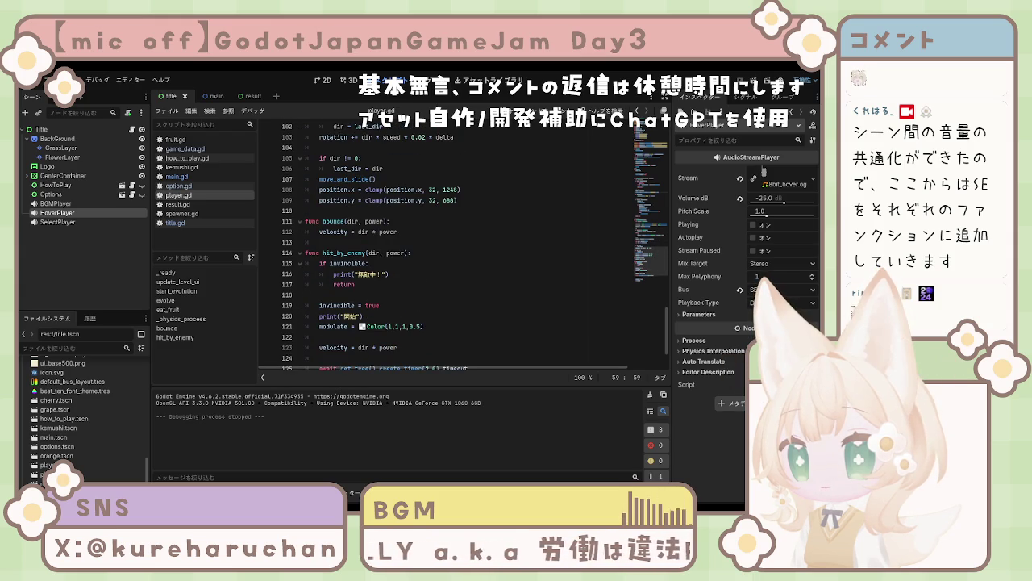
{"action": "left_click", "coordinate": [375, 285]}
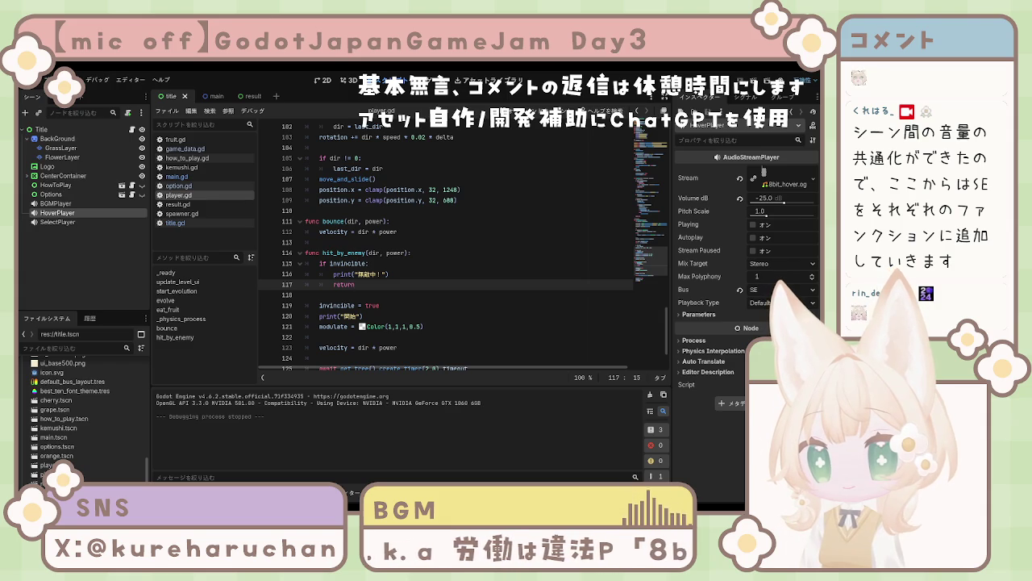
{"action": "left_click", "coordinate": [388, 306]}
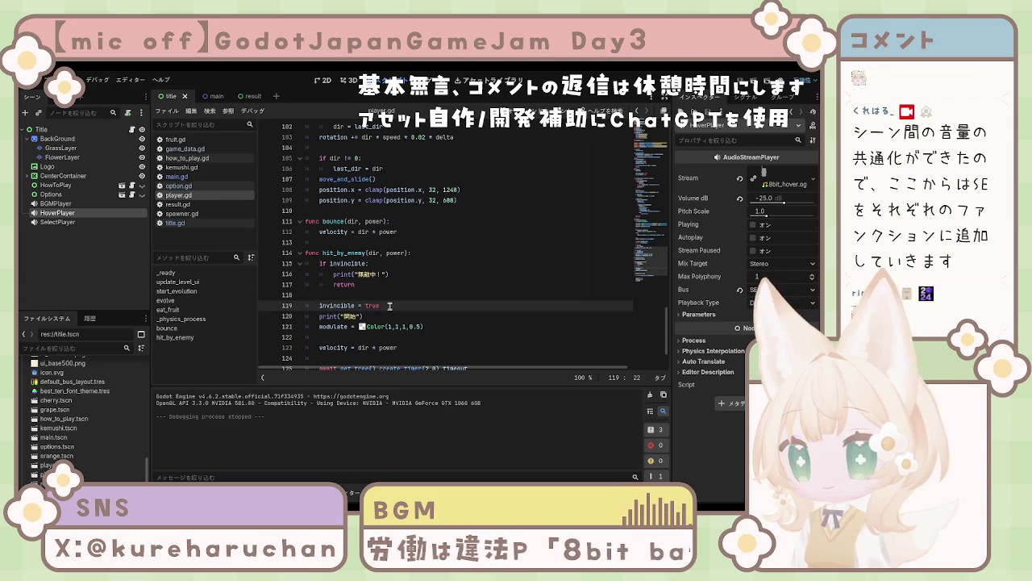
{"action": "key", "text": "Return"}
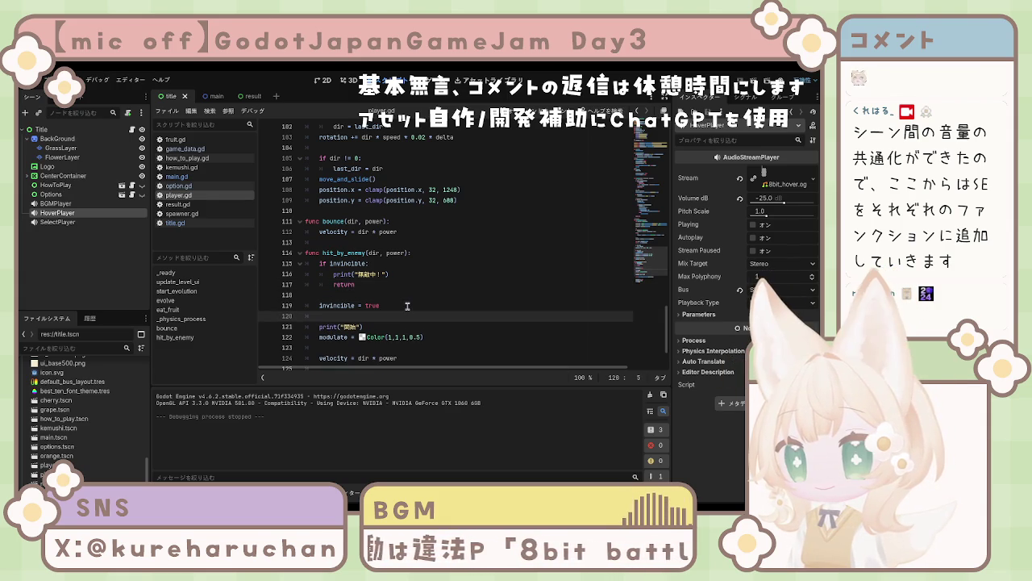
{"action": "type", "text": "get_parent().get_parent().get_node(\"DamagePlayer\").play()"}
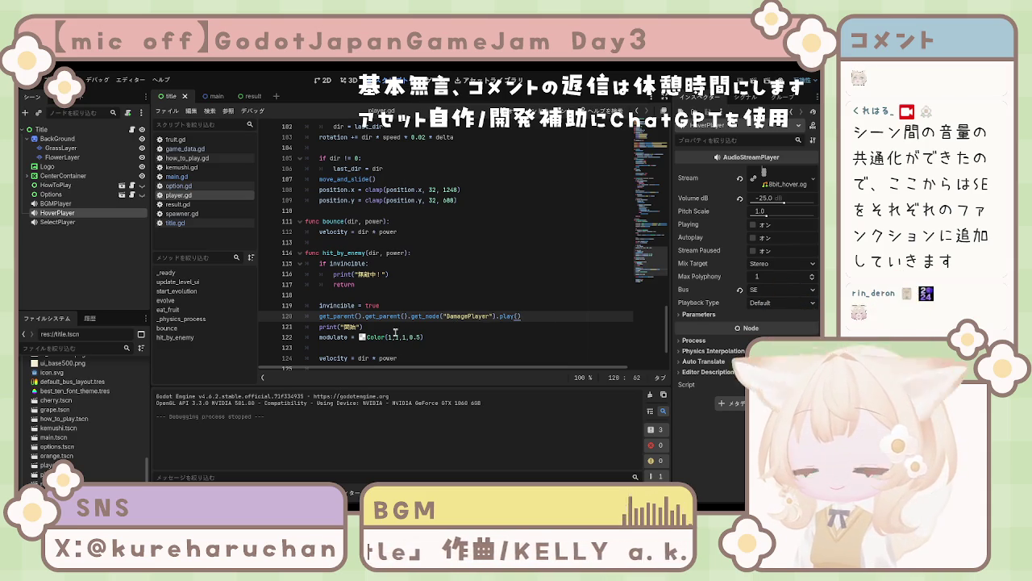
{"action": "left_click", "coordinate": [87, 267]}
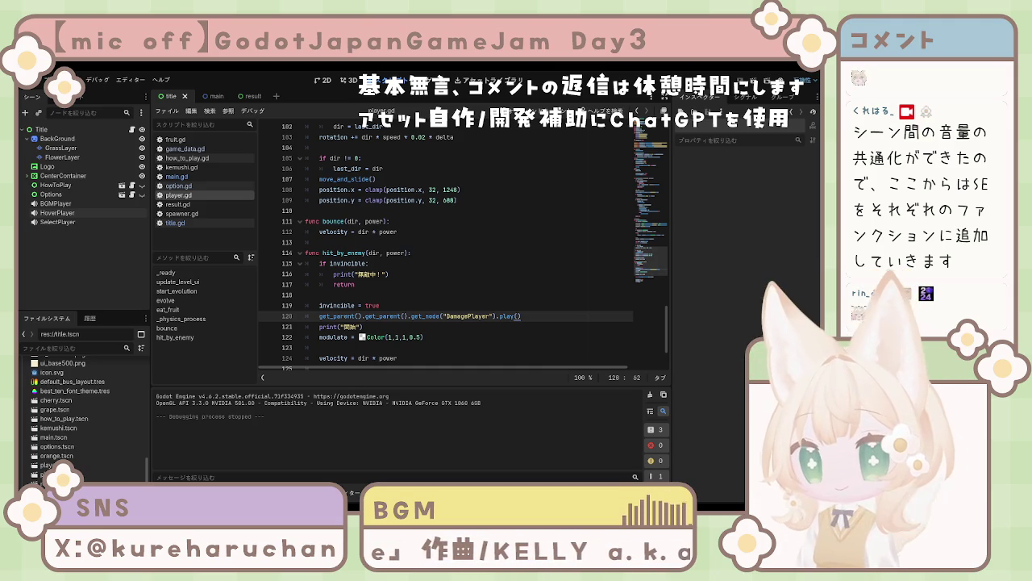
Run the project to hear the new GetPlayer and DamagePlayer sounds
{"action": "left_click", "coordinate": [662, 87]}
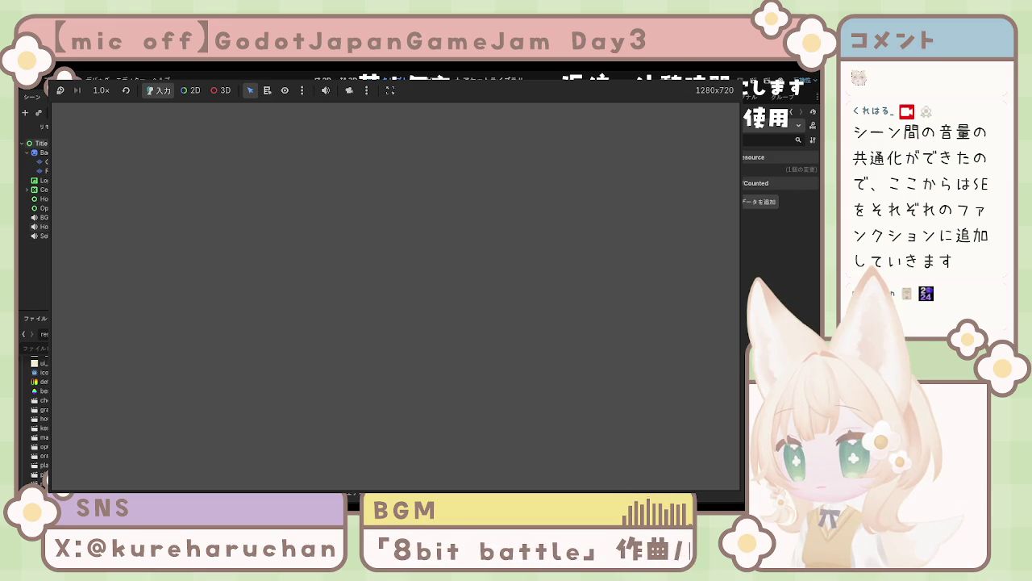
Inspect the DamagePlayer node's audio settings, then open the player scene
{"action": "left_click", "coordinate": [39, 245]}
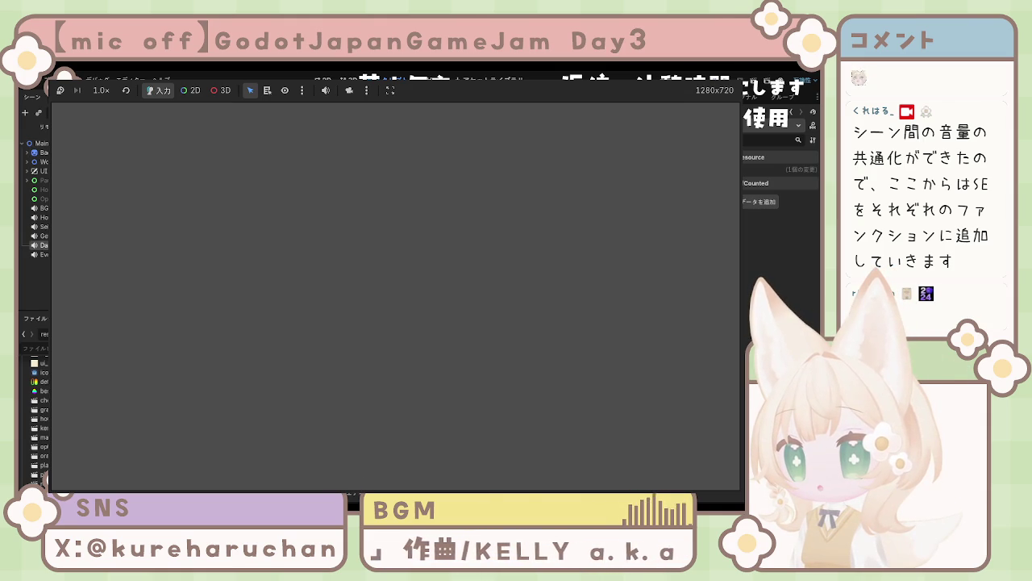
{"action": "double_click", "coordinate": [39, 465]}
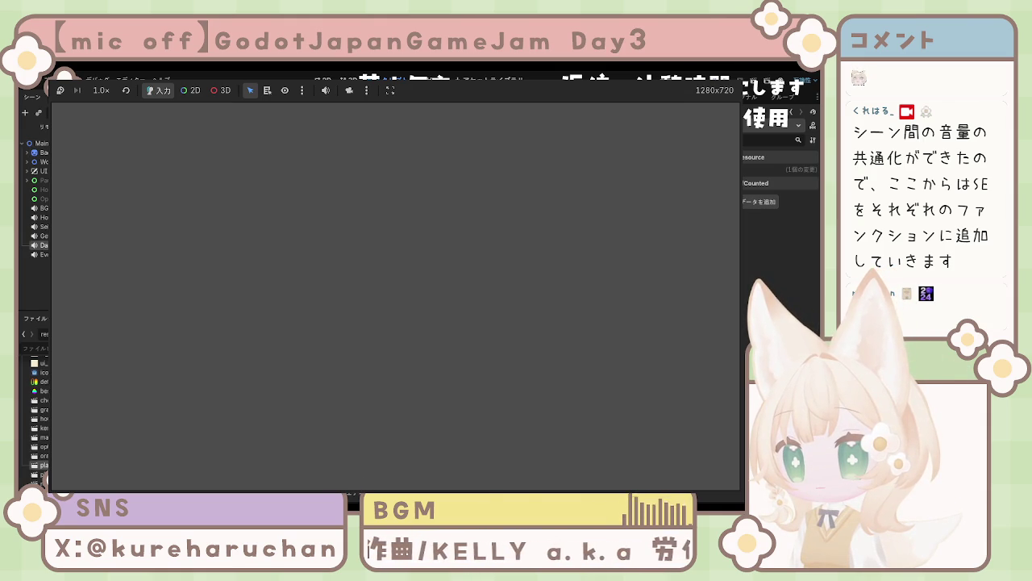
{"action": "left_click", "coordinate": [40, 153]}
{"action": "left_click", "coordinate": [39, 161]}
{"action": "left_click", "coordinate": [39, 162]}
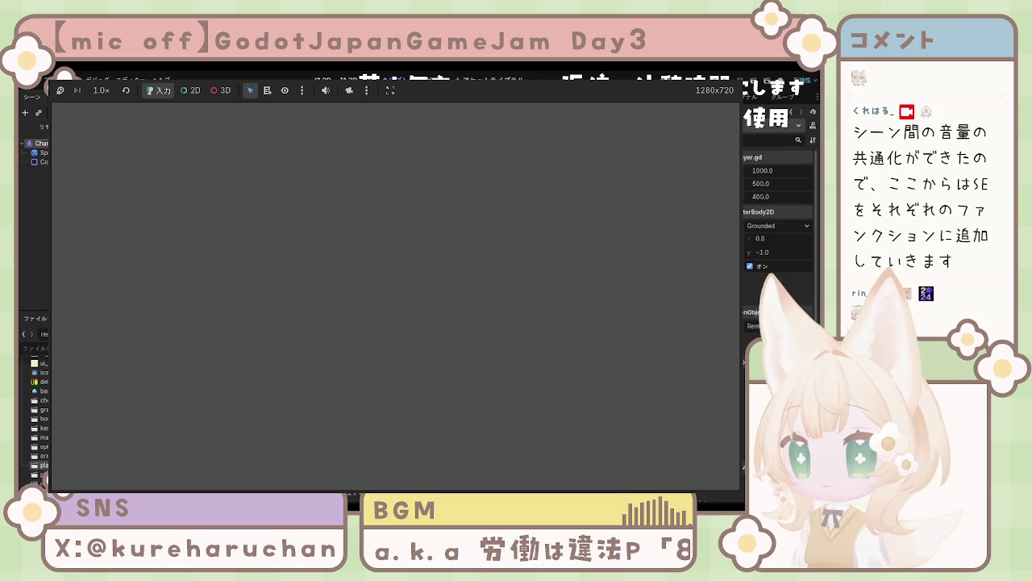
{"action": "key", "text": "ctrl+Tab"}
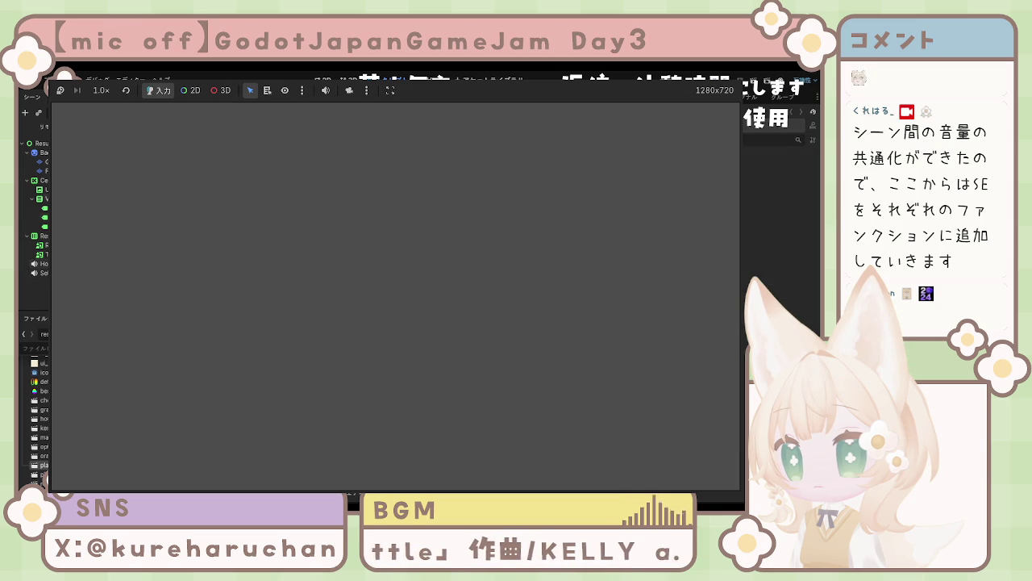
{"action": "left_click", "coordinate": [41, 244]}
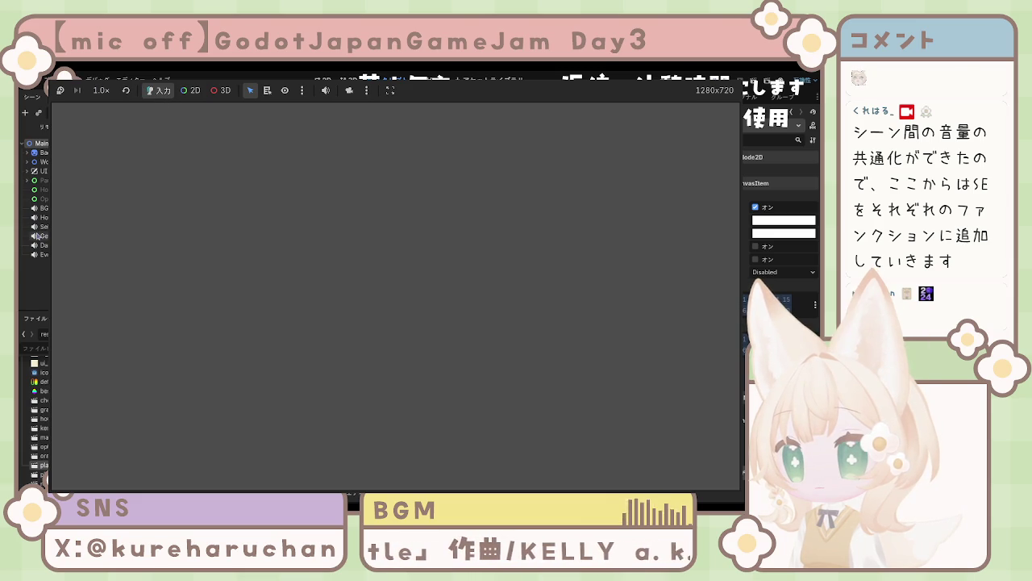
Inspect the player node under World, then go to the failing DamagePlayer lookup in player.gd
{"action": "left_click", "coordinate": [29, 153]}
{"action": "left_click", "coordinate": [29, 153]}
{"action": "left_click", "coordinate": [29, 162]}
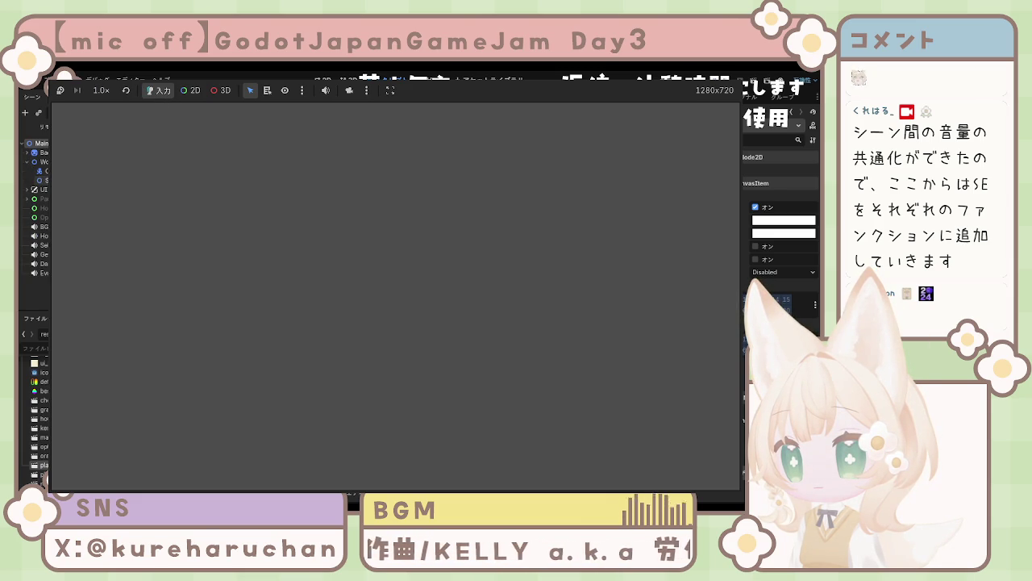
{"action": "left_click", "coordinate": [40, 171]}
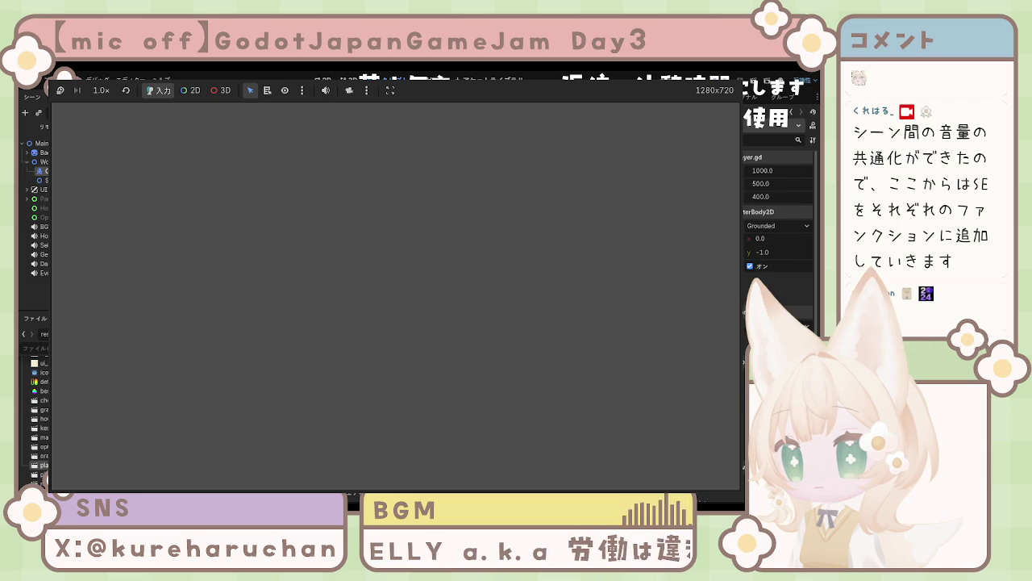
{"action": "left_click", "coordinate": [27, 161]}
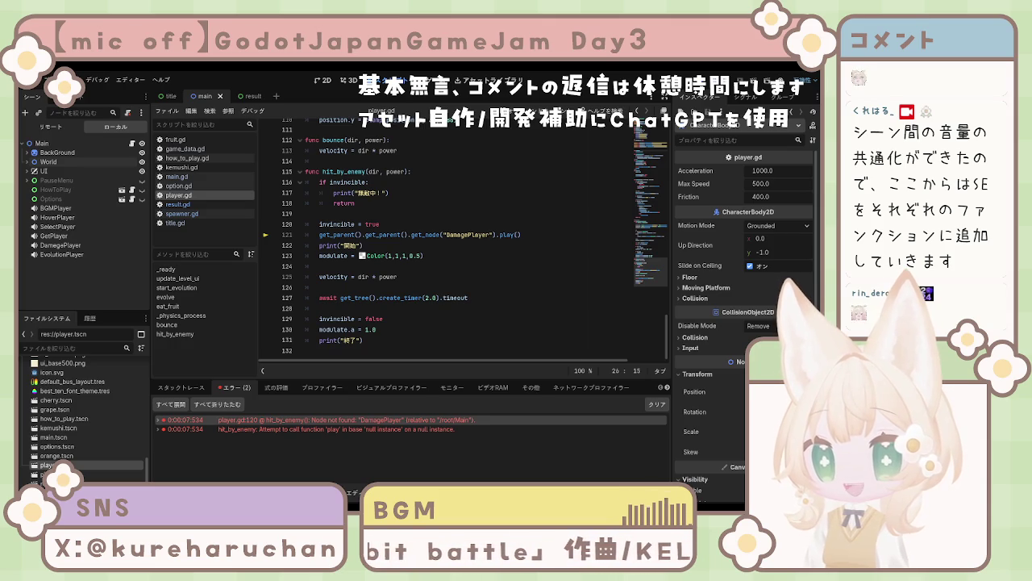
{"action": "left_click", "coordinate": [539, 287]}
{"action": "scroll", "coordinate": [539, 288], "scroll_direction": "up", "scroll_amount": 10}
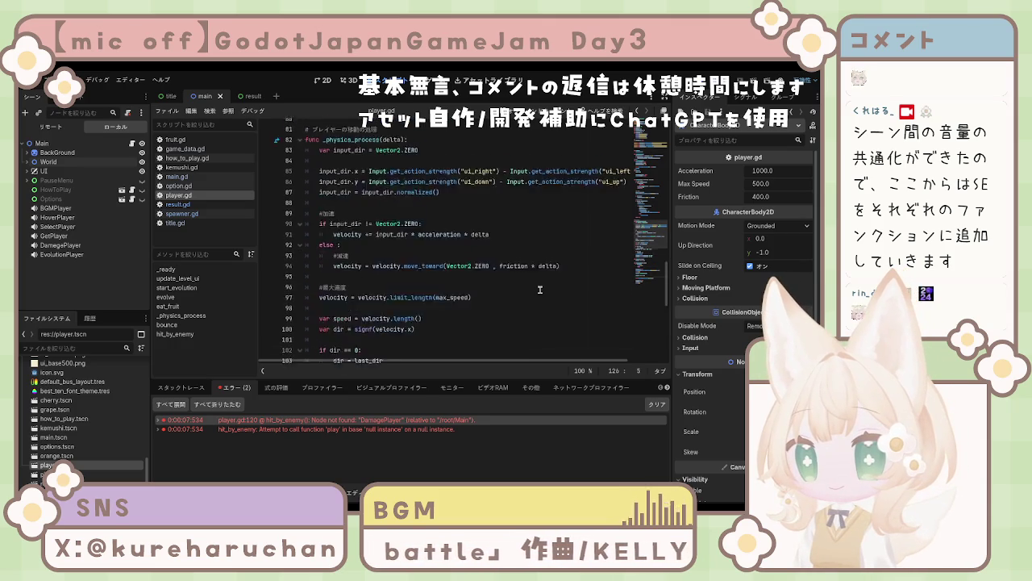
{"action": "scroll", "coordinate": [538, 288], "scroll_direction": "up", "scroll_amount": 15}
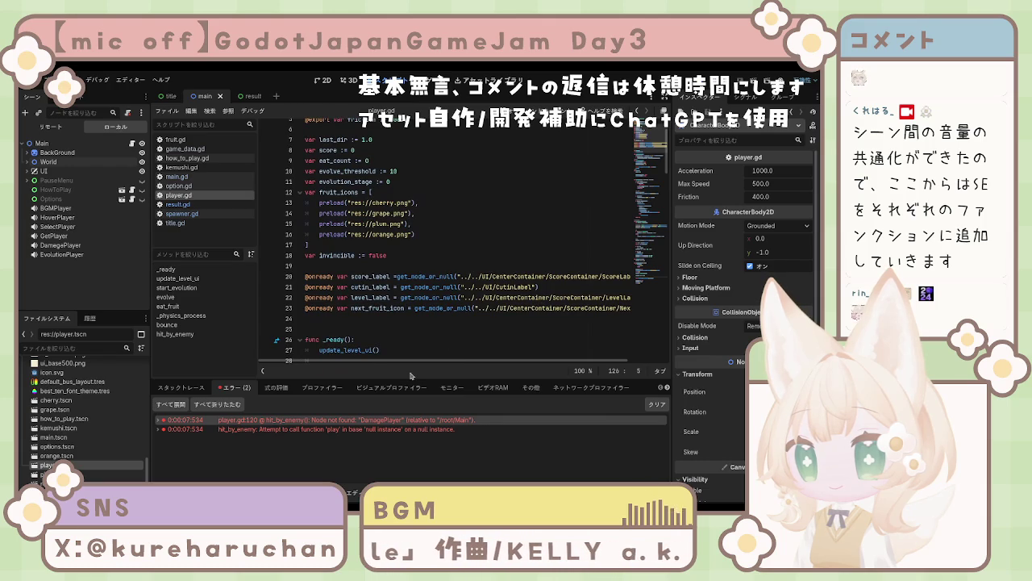
{"action": "mouse_move", "coordinate": [365, 365]}
{"action": "left_mouse_down"}
{"action": "mouse_move", "coordinate": [454, 366]}
{"action": "mouse_move", "coordinate": [303, 353]}
{"action": "left_mouse_up"}
{"action": "scroll", "coordinate": [303, 352], "scroll_direction": "down", "scroll_amount": 5}
{"action": "left_click", "coordinate": [365, 192]}
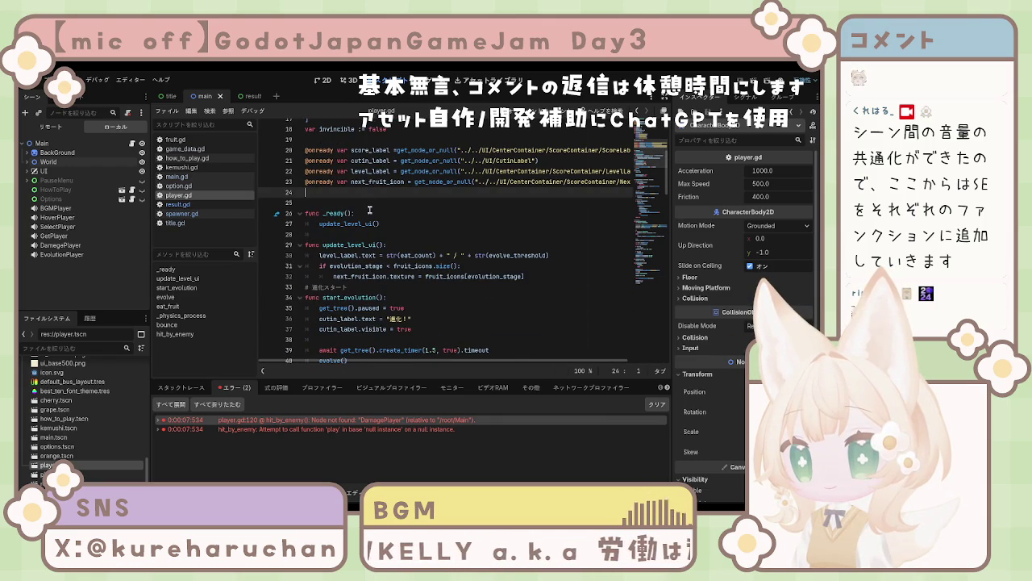
{"action": "scroll", "coordinate": [370, 211], "scroll_direction": "down", "scroll_amount": 1}
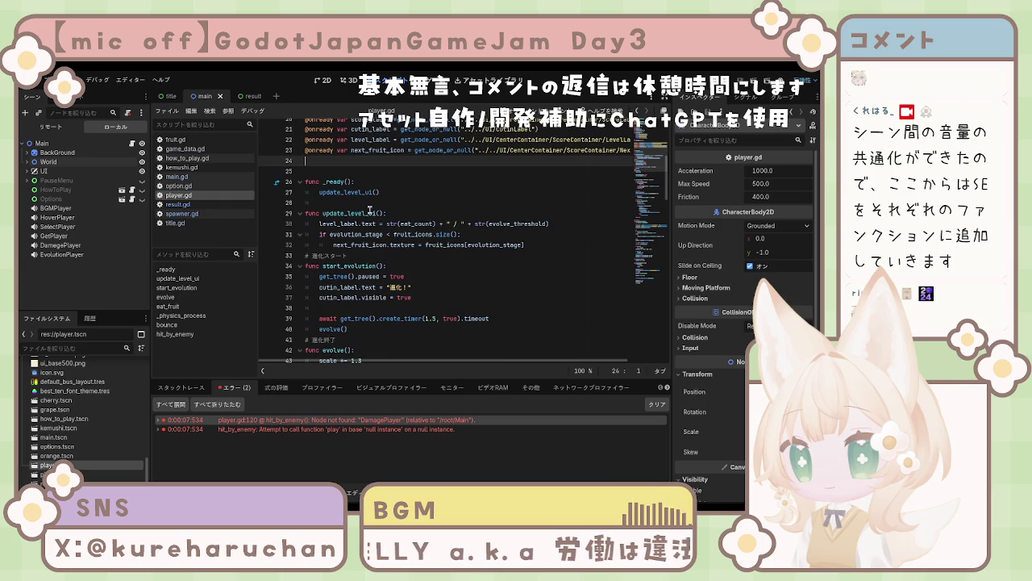